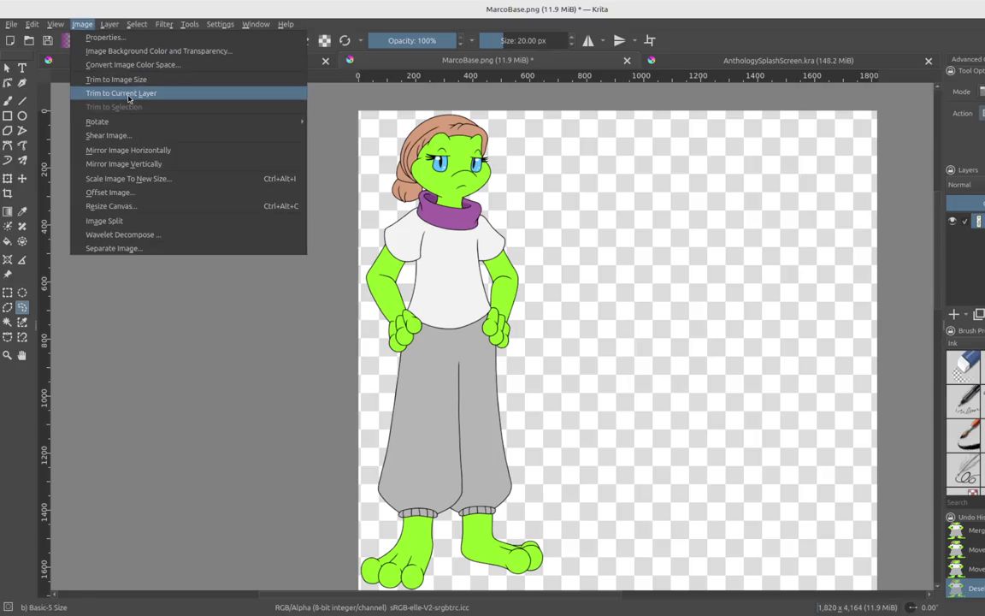
Trim MarcoBase.png to the current layer (642 × 1,667) and zoom in on the character's head
click(129, 93)
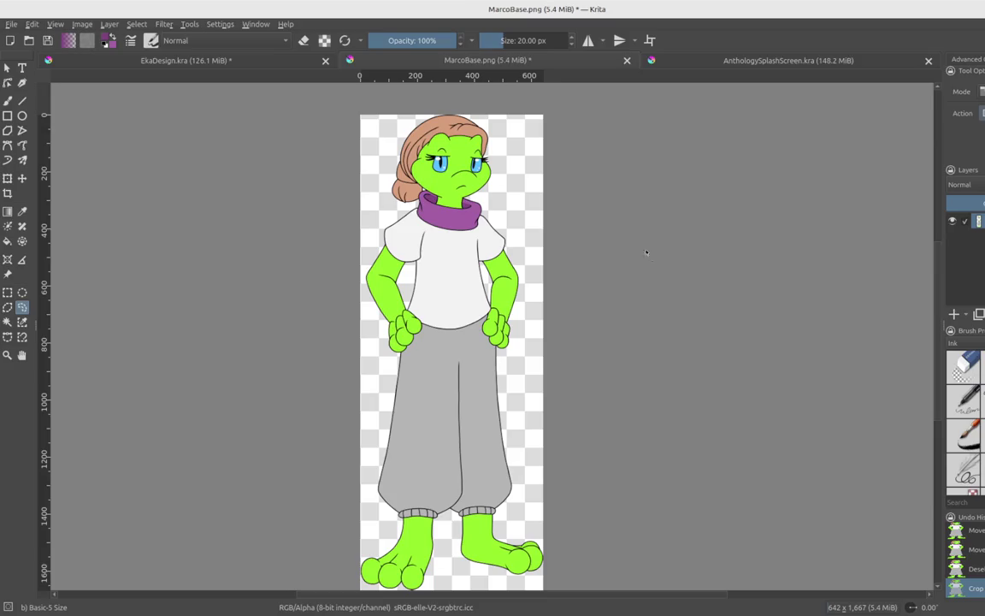
scroll(937, 277, down, 2)
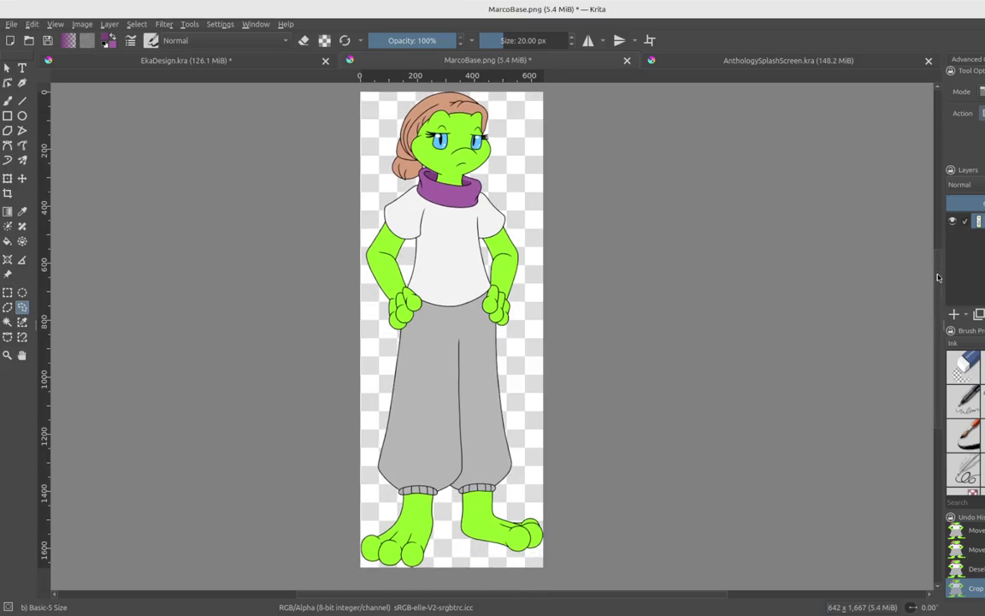
ctrl+scroll(453, 130, up, 1)
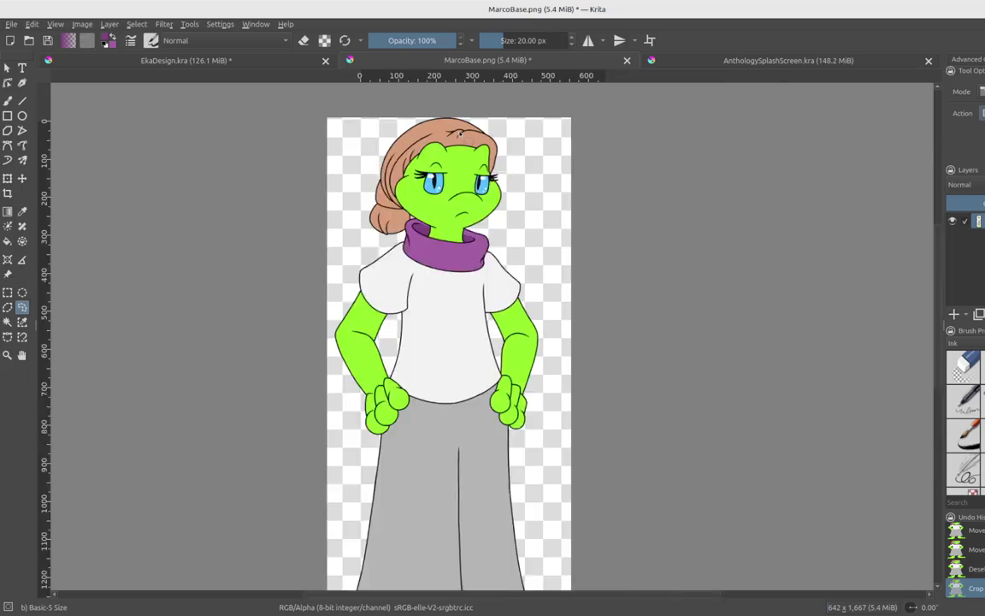
ctrl+scroll(454, 130, up, 4)
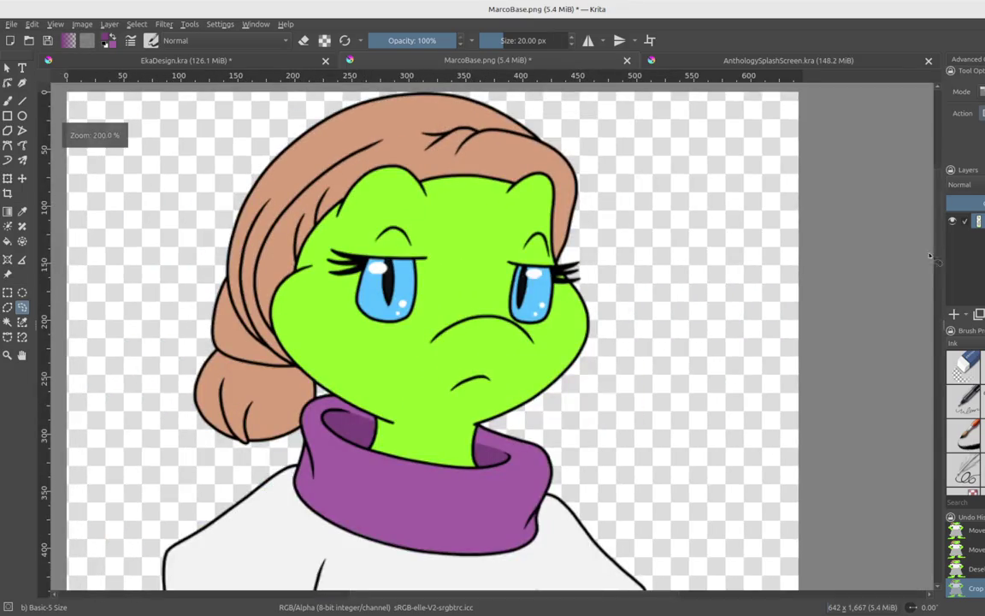
scroll(442, 178, up, 3)
ctrl+scroll(442, 178, up, 2)
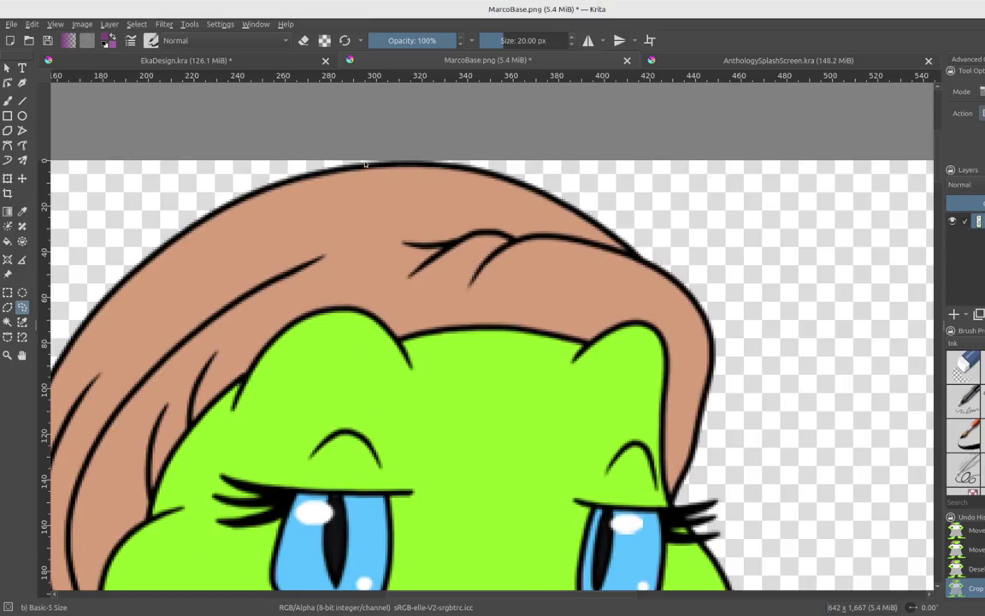
Try two freehand selections around the top of the hair, clearing each one
drag(392, 141, 323, 141)
key(ctrl+shift+a)
mouse_move(325, 149)
mouse_down()
mouse_move(478, 183)
mouse_move(367, 163)
mouse_up()
key(ctrl+shift+a)
Nudge the character up one pixel with the Move tool, then zoom out to the whole figure
click(21, 177)
key(plus)
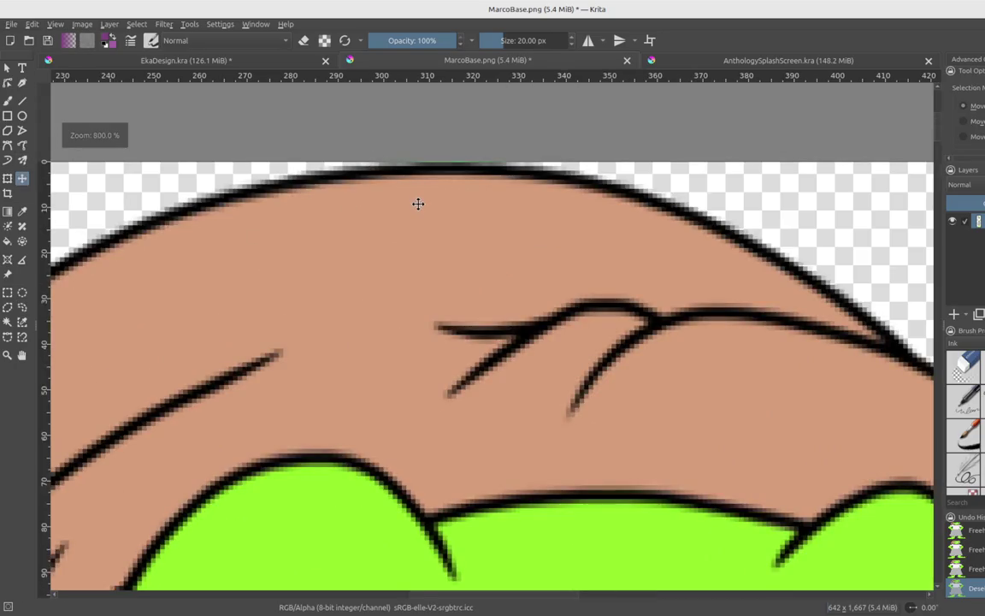
key(Up)
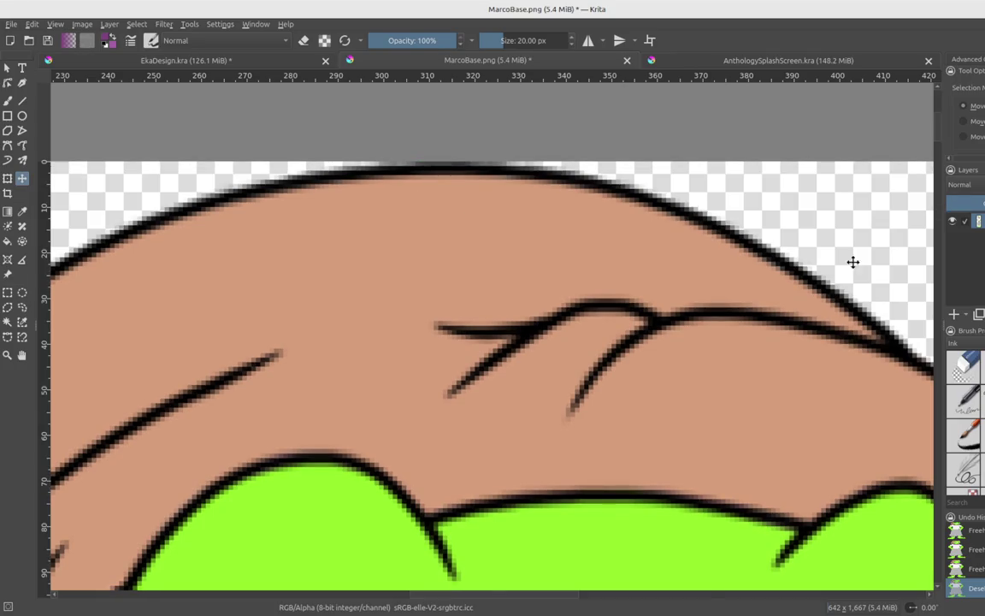
key(minus)
key(minus)
ctrl+scroll(723, 343, down, 5)
scroll(846, 342, down, 3)
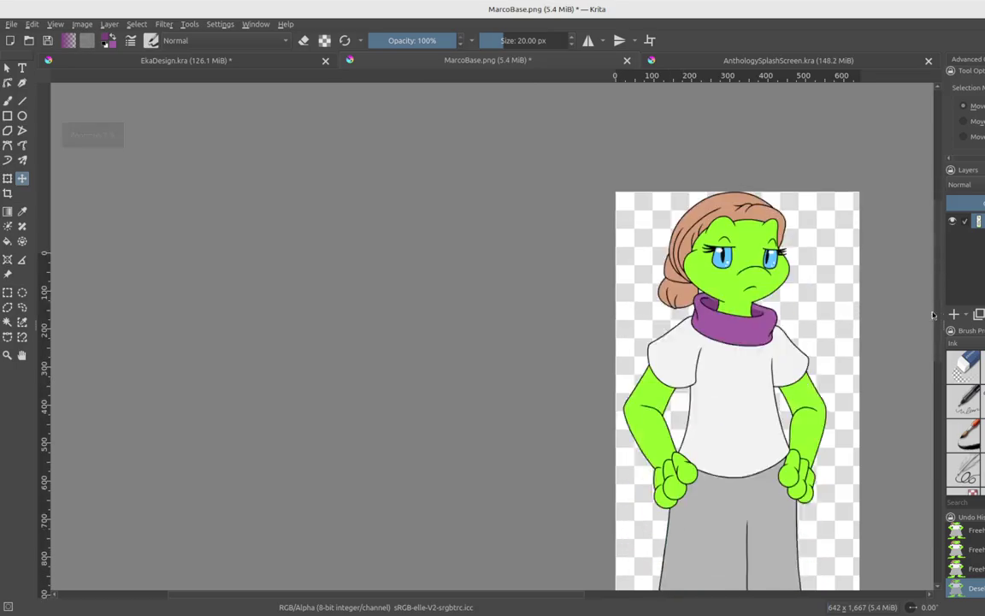
scroll(934, 337, down, 2)
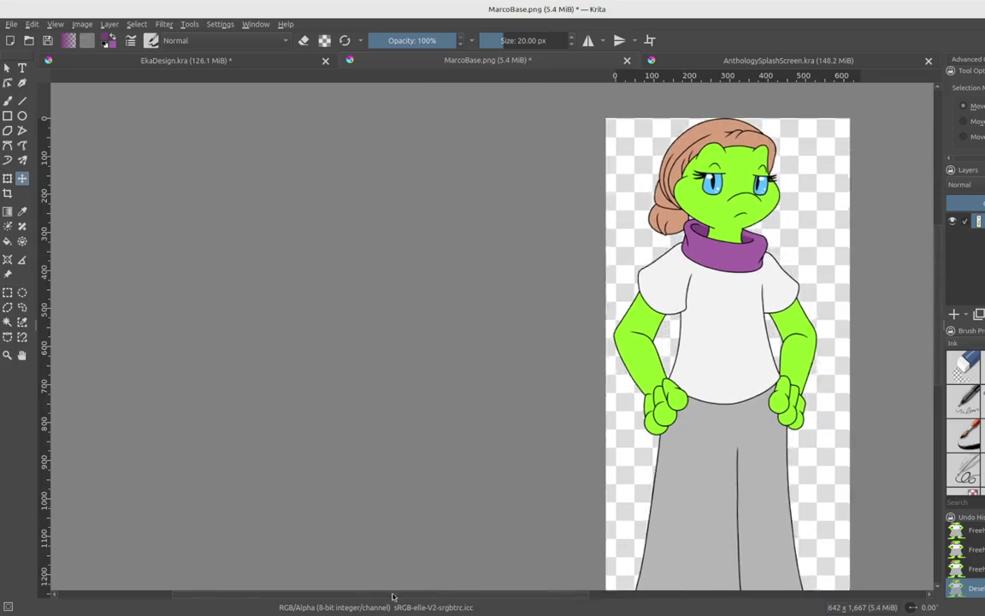
scroll(620, 513, right, 5)
key(minus)
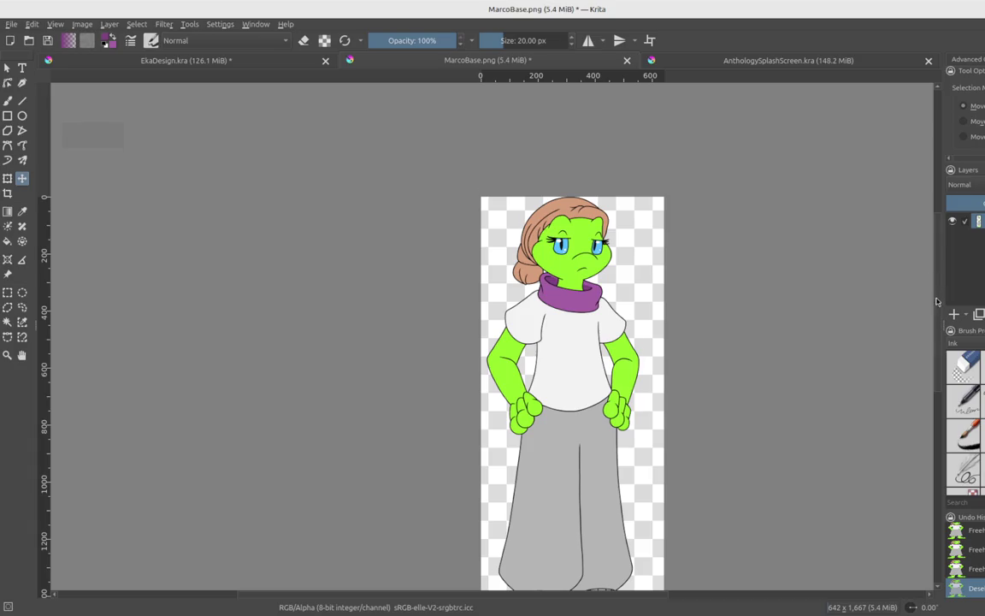
scroll(938, 328, down, 1)
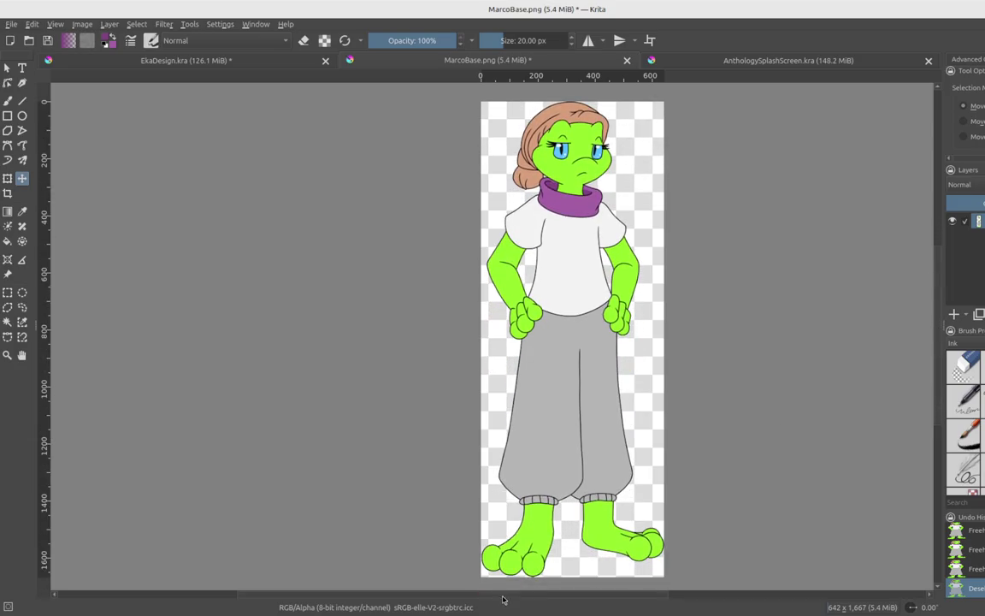
drag(501, 598, 534, 598)
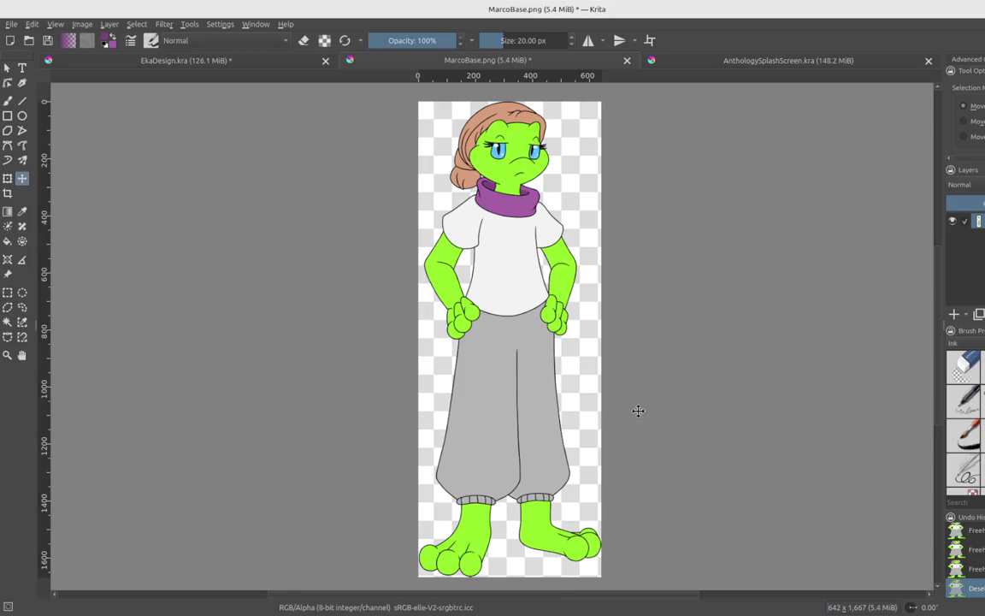
Bring up AnthologySplashScreen.kra, add a new layer, and reset colours to black and white
click(738, 61)
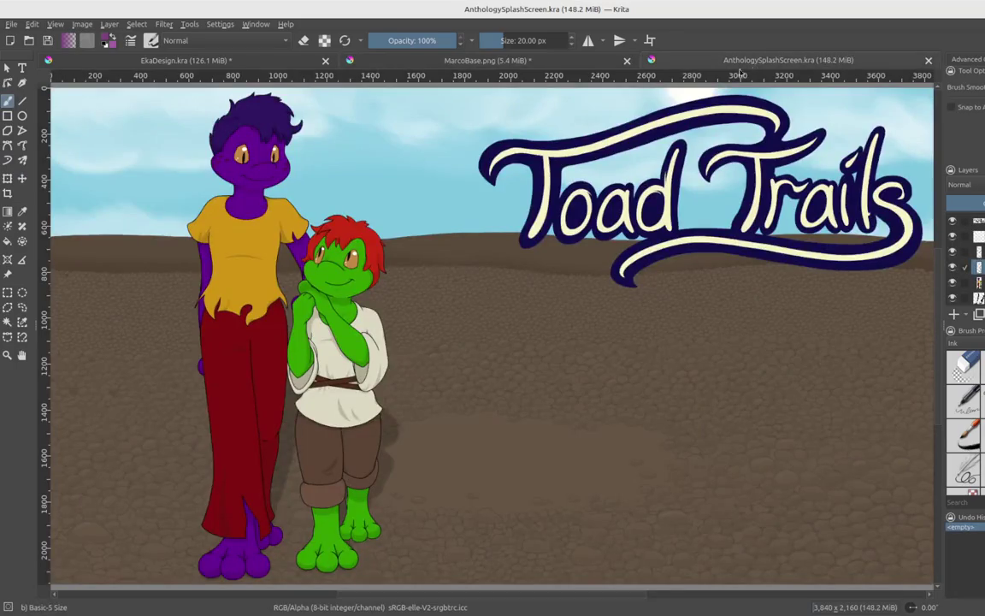
scroll(492, 596, left, 2)
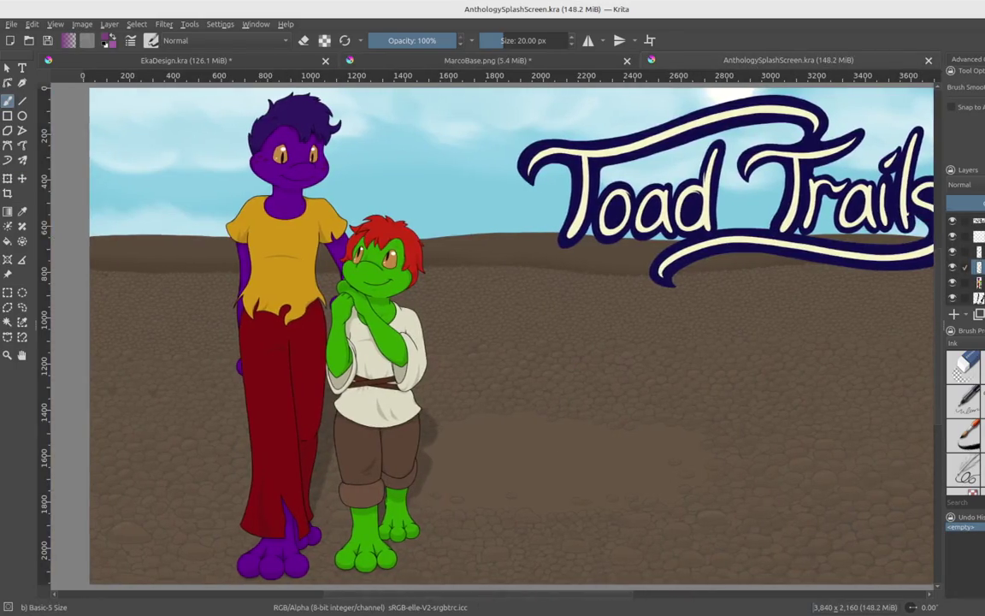
scroll(513, 462, down, 1)
scroll(513, 461, right, 1)
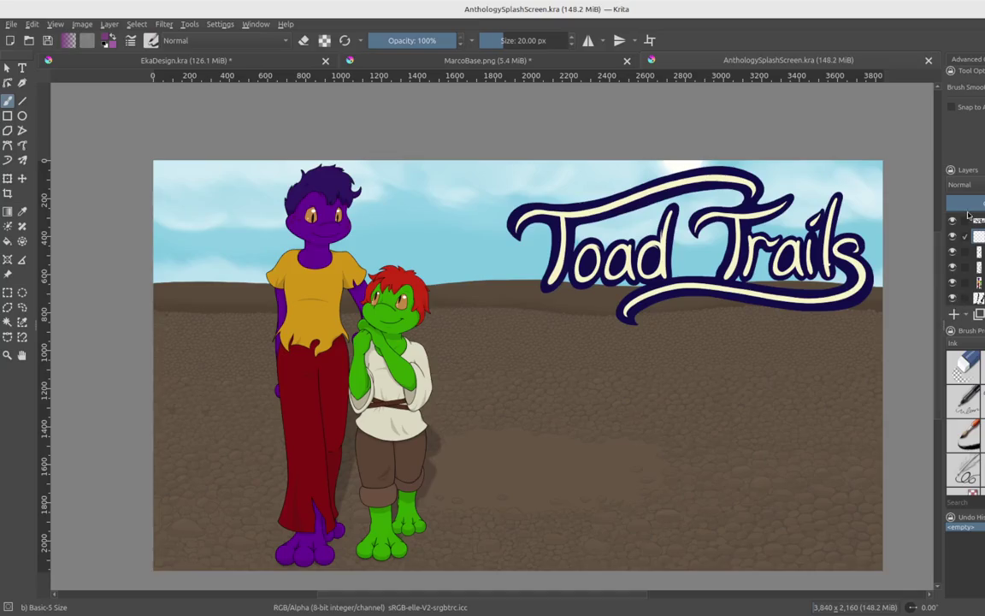
click(960, 237)
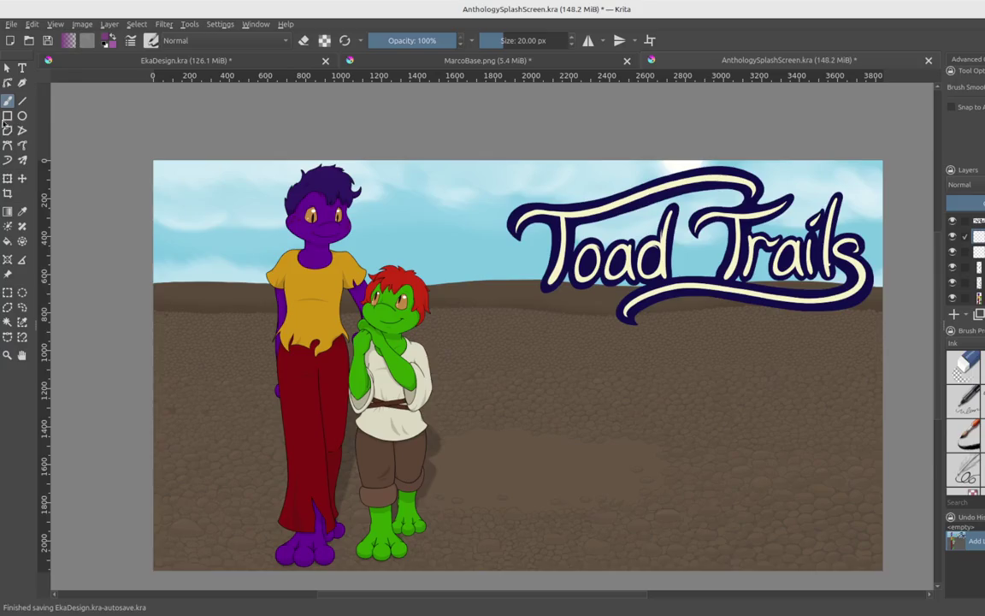
click(103, 46)
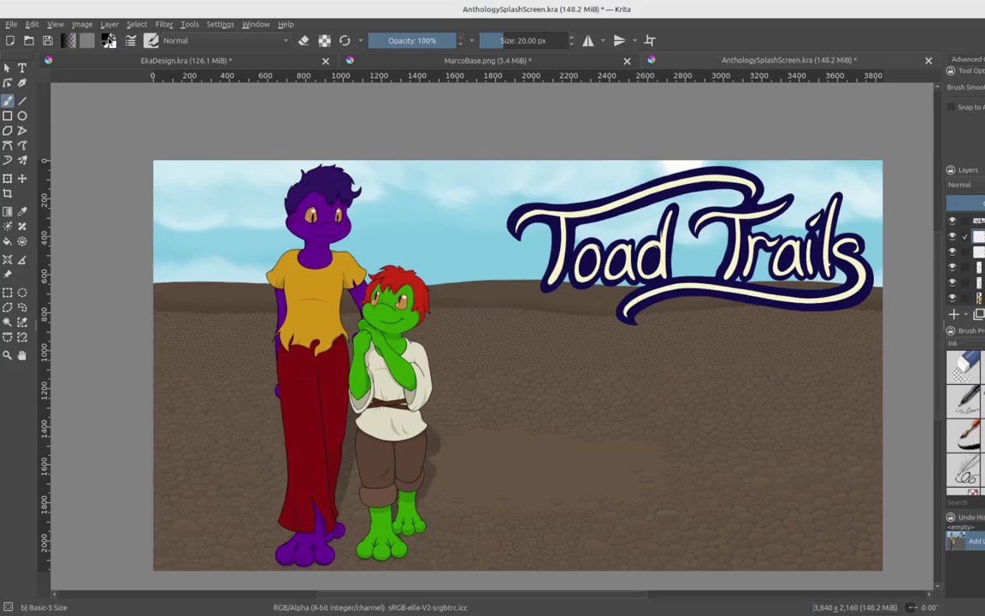
Pick Lineart Red as the painting colour, then switch to the darker red #d7193a
click(104, 38)
click(560, 188)
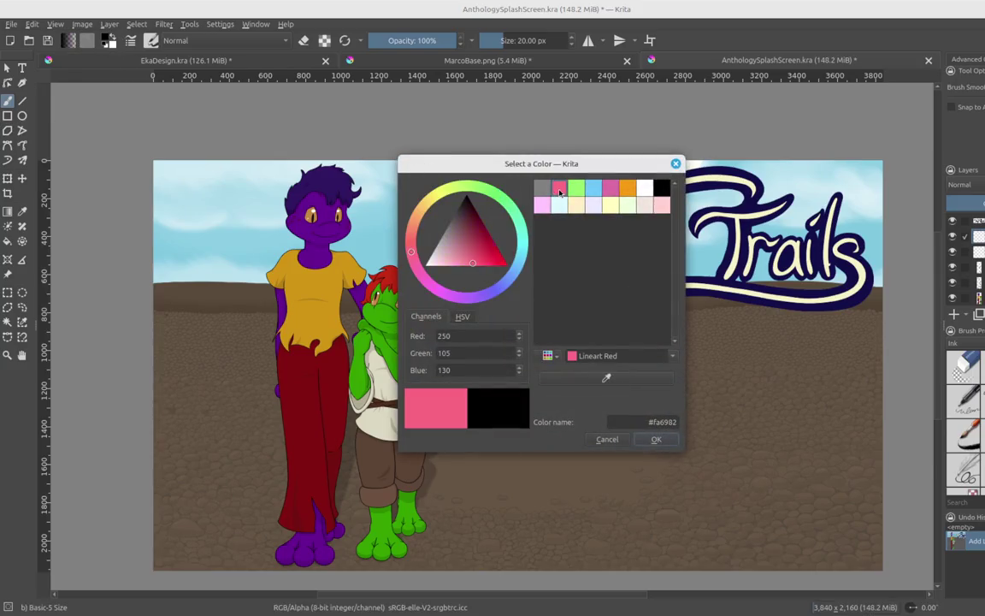
click(655, 438)
click(106, 39)
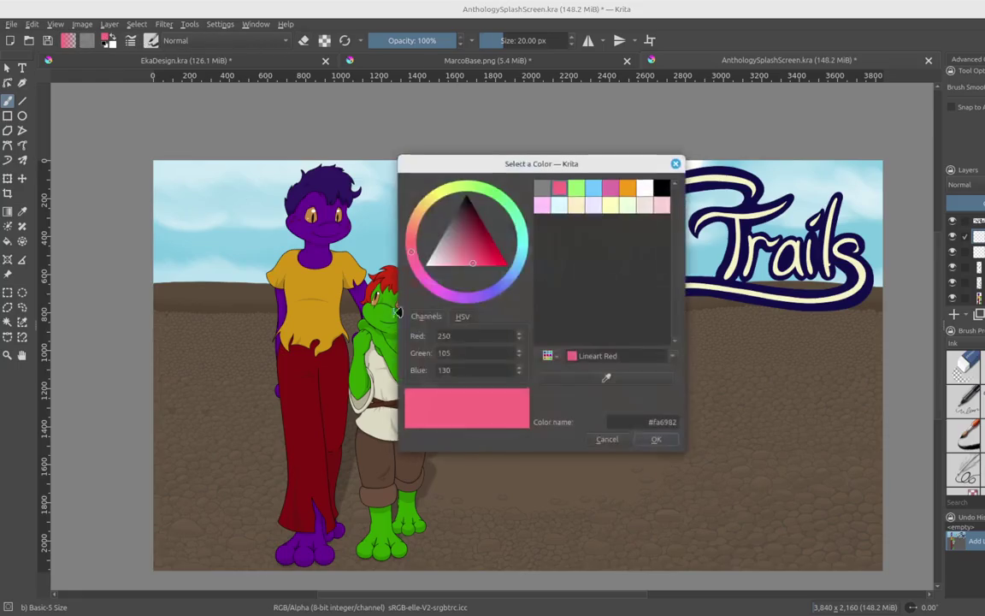
click(493, 254)
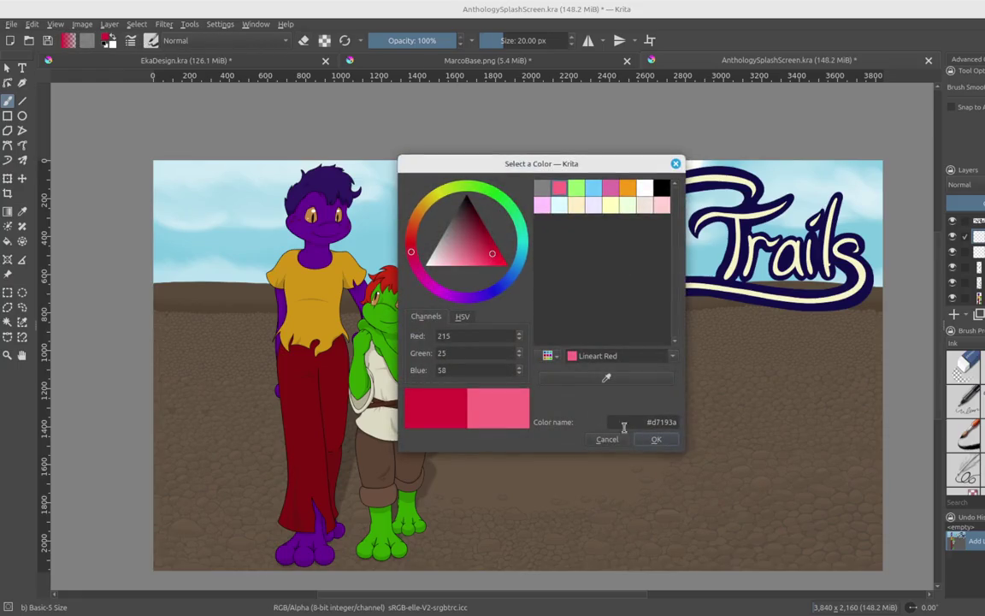
click(655, 438)
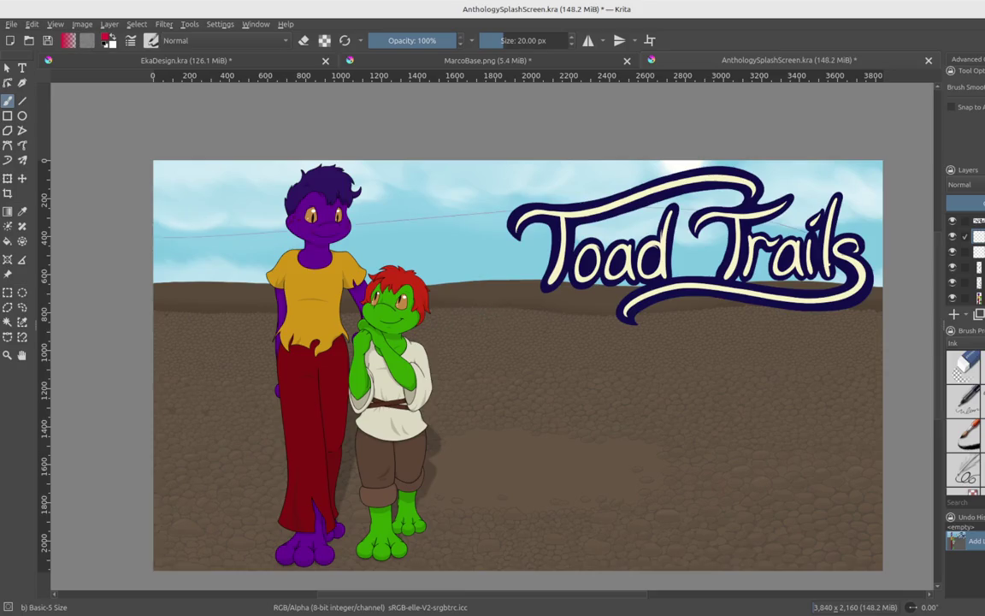
Undo a test stroke, set brush size to 100 px, and stamp two red dots on the sky
drag(162, 235, 513, 214)
key(ctrl+z)
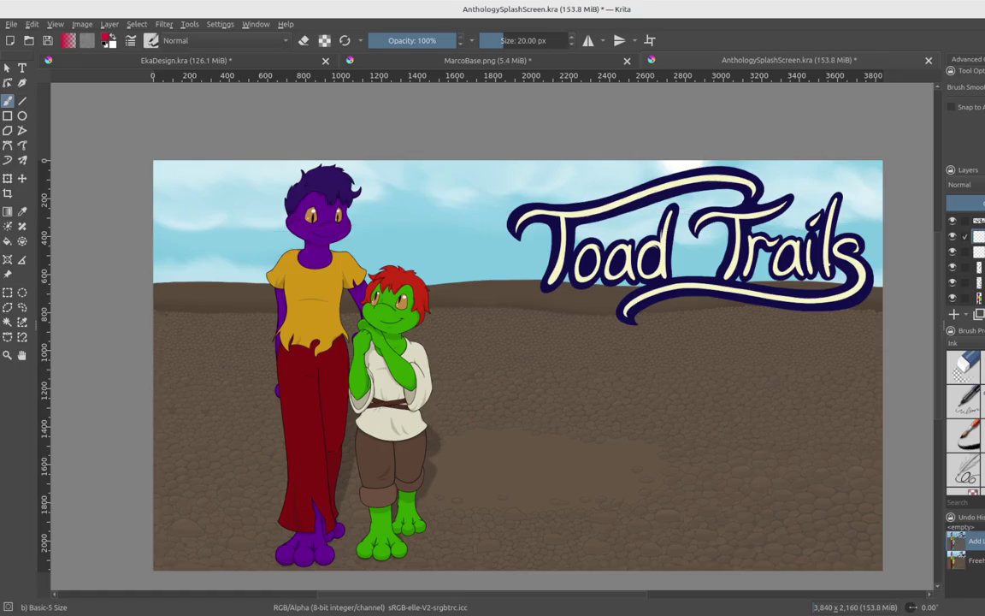
double_click(502, 43)
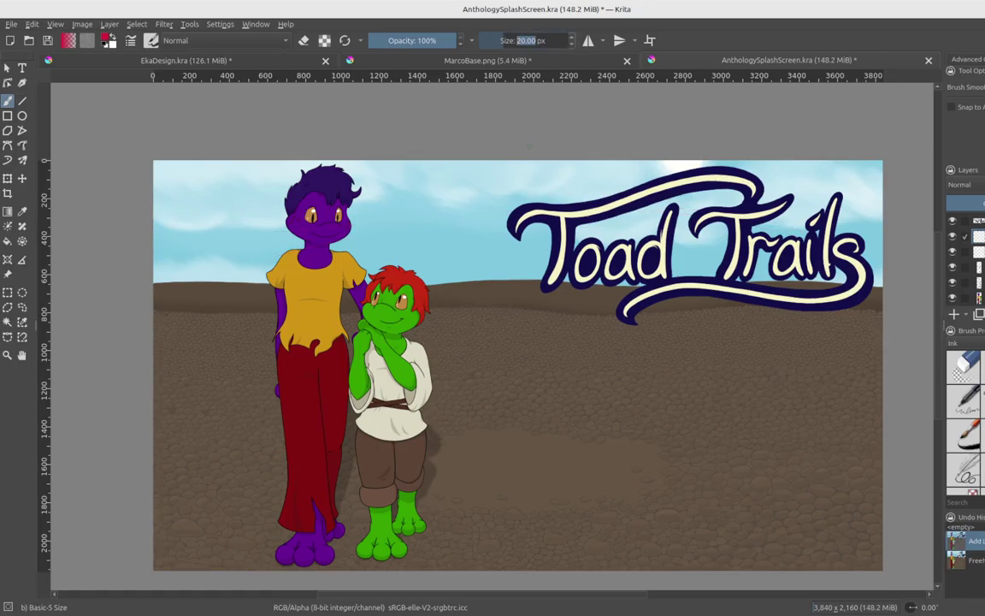
text(100)
key(Return)
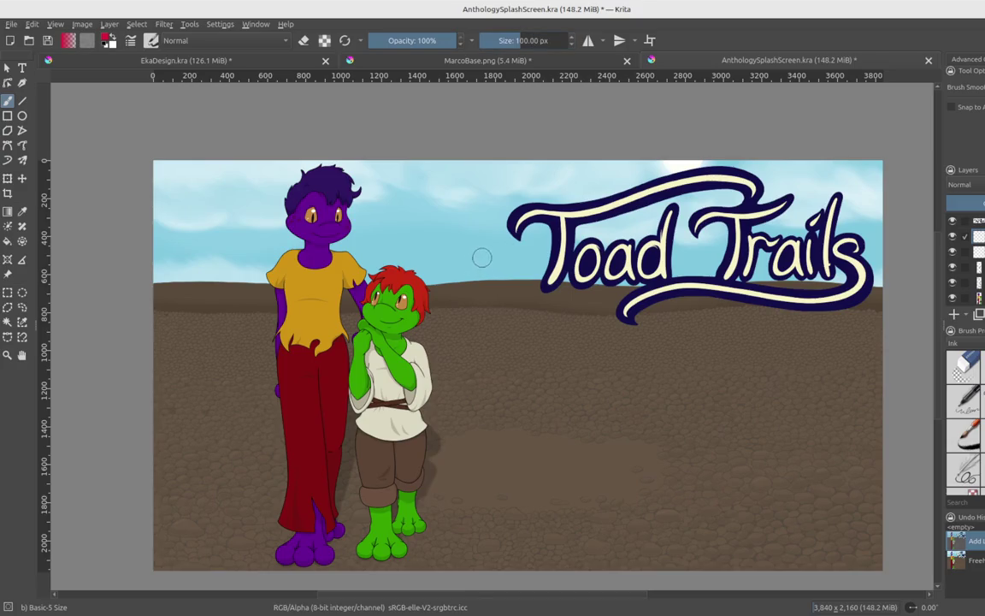
drag(468, 270, 472, 275)
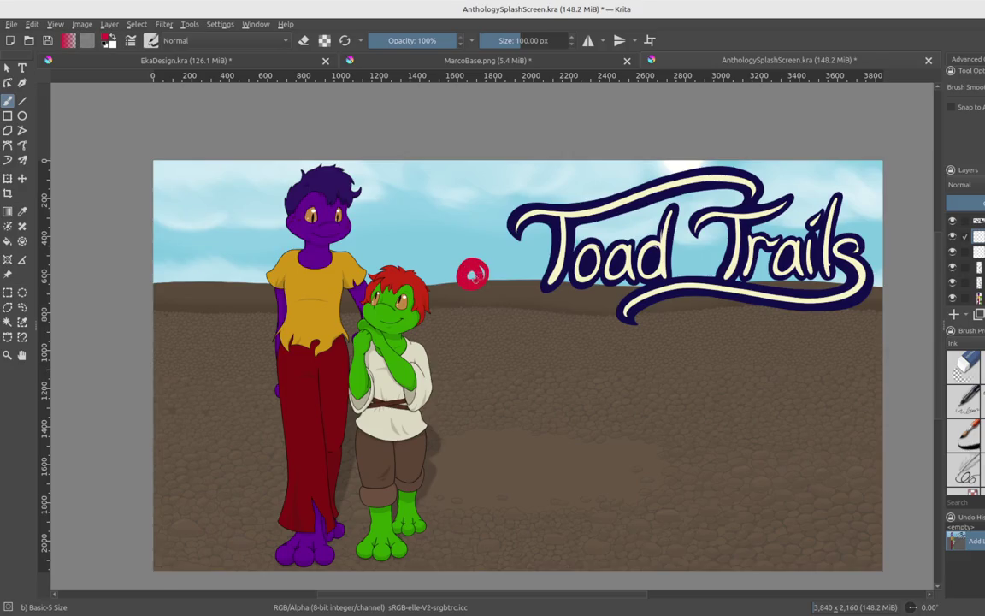
click(203, 275)
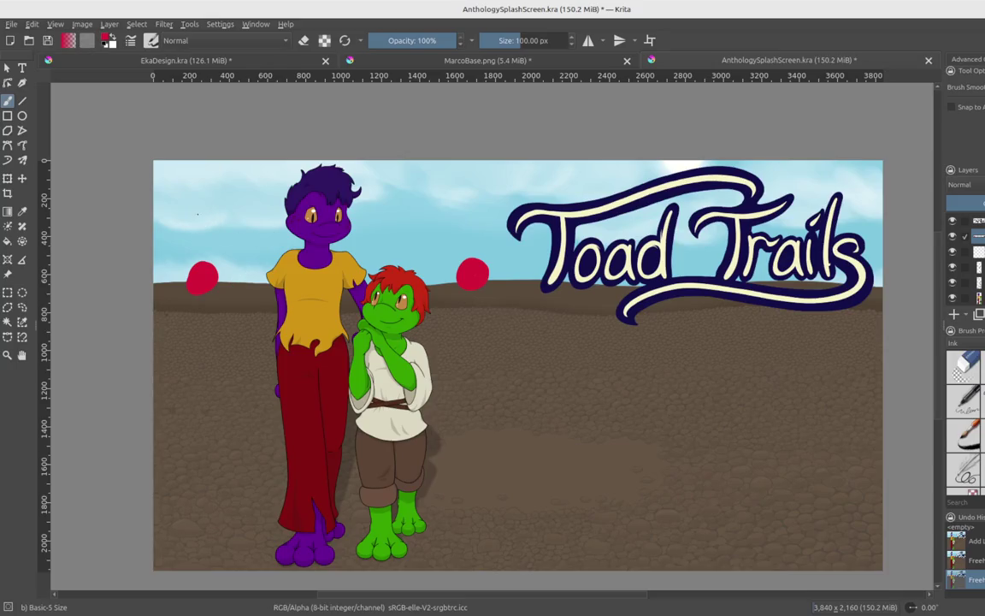
Draw red arrows above the left and right dots, undoing a stray looping scribble
mouse_move(198, 214)
mouse_down()
mouse_move(204, 253)
mouse_move(215, 242)
mouse_up()
mouse_move(486, 209)
mouse_down()
mouse_move(477, 253)
mouse_move(489, 244)
mouse_up()
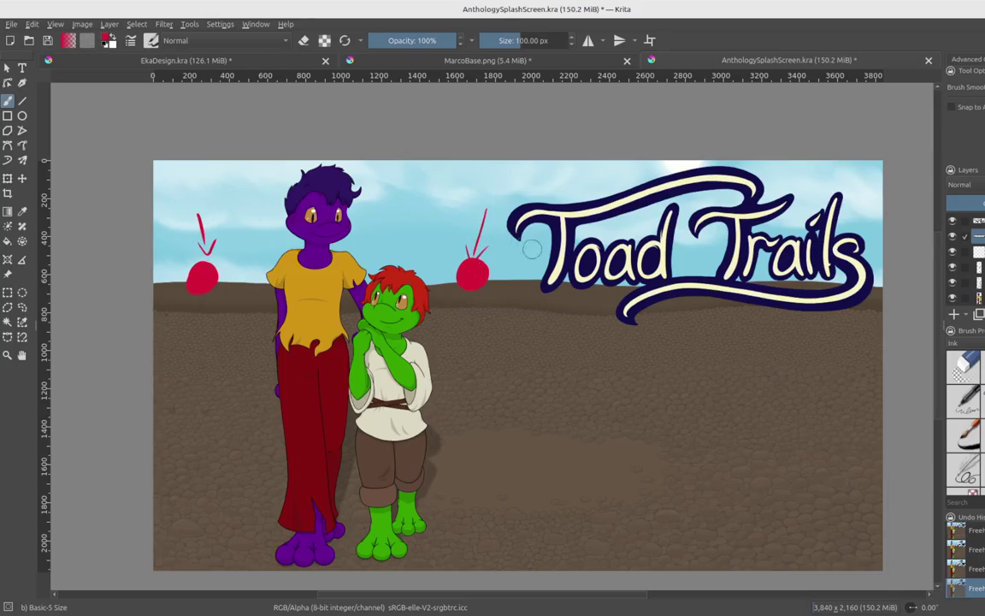
drag(221, 198, 221, 215)
drag(497, 203, 514, 209)
mouse_move(489, 383)
mouse_down()
mouse_move(543, 494)
mouse_move(817, 389)
mouse_up()
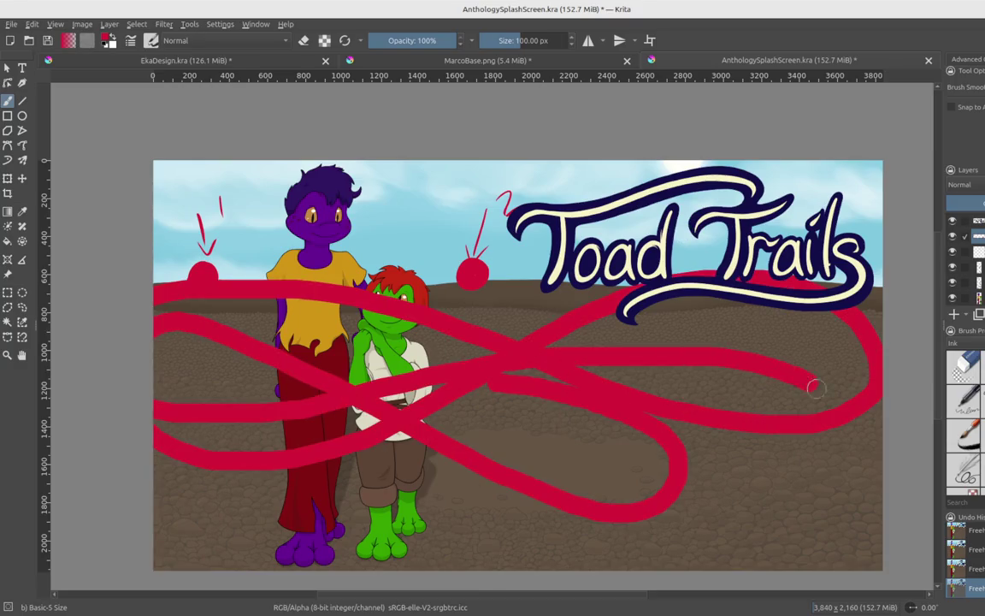
key(ctrl+z)
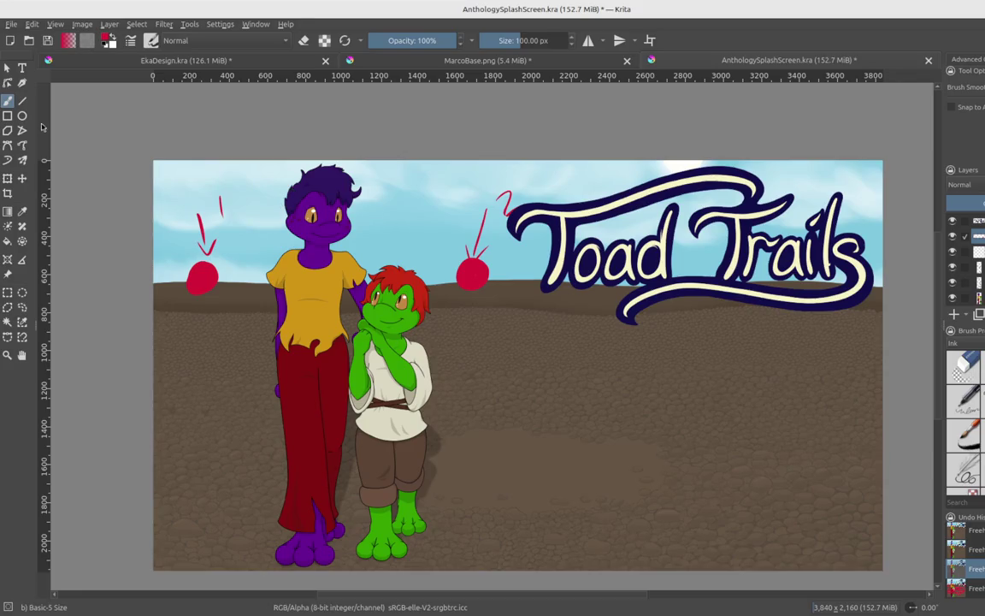
Switch the brush to eraser mode and erase the red dots, arrows and leftover marks
click(302, 40)
mouse_move(198, 211)
mouse_down()
mouse_move(213, 187)
mouse_move(204, 278)
mouse_up()
mouse_move(432, 252)
mouse_down()
mouse_move(474, 276)
mouse_move(505, 199)
mouse_up()
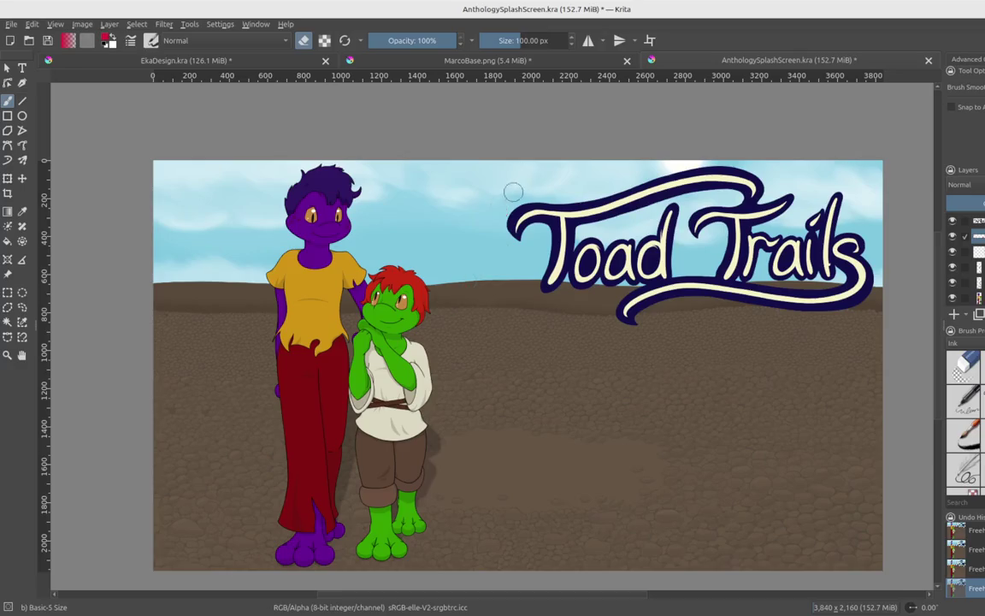
drag(399, 223, 445, 286)
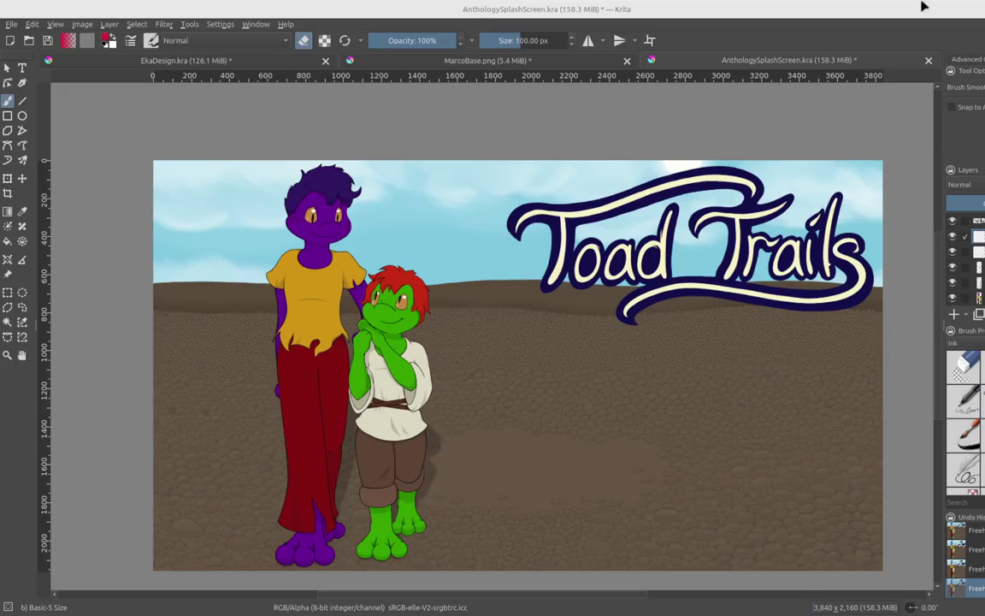
Switch to EkaDesign.kra, clear its selection, and save the document
click(252, 62)
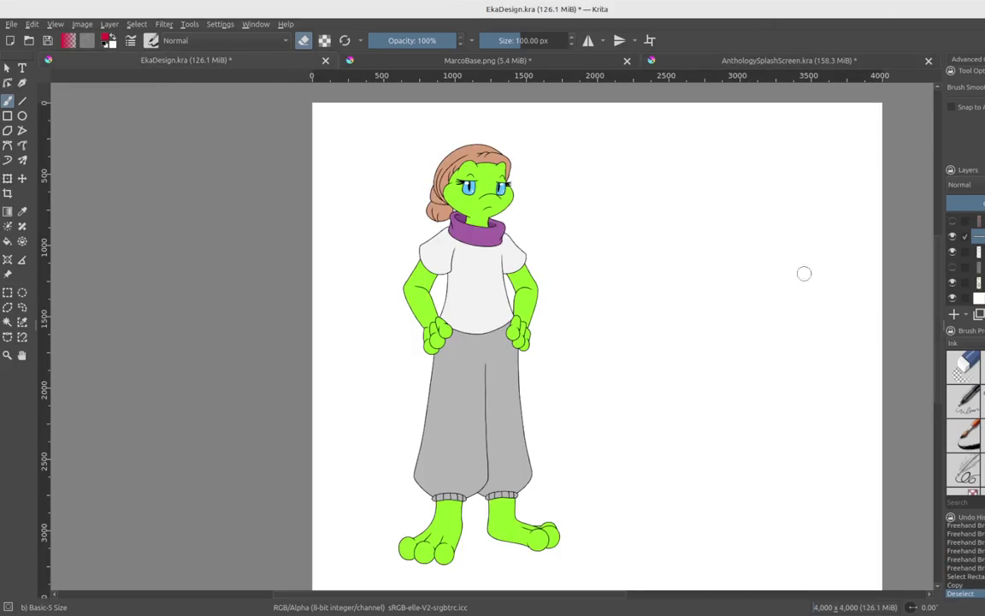
click(23, 307)
click(619, 335)
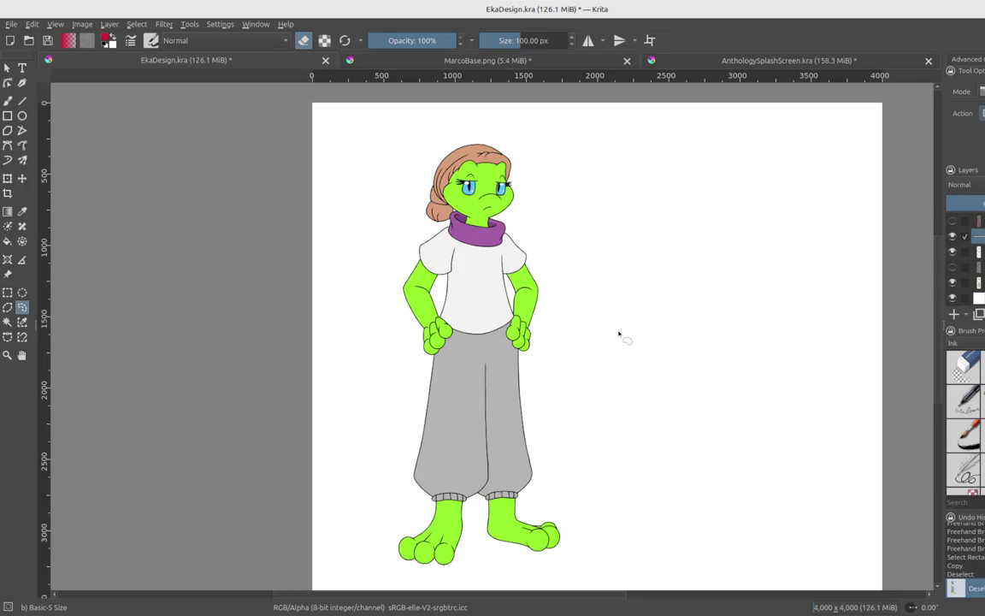
key(ctrl+s)
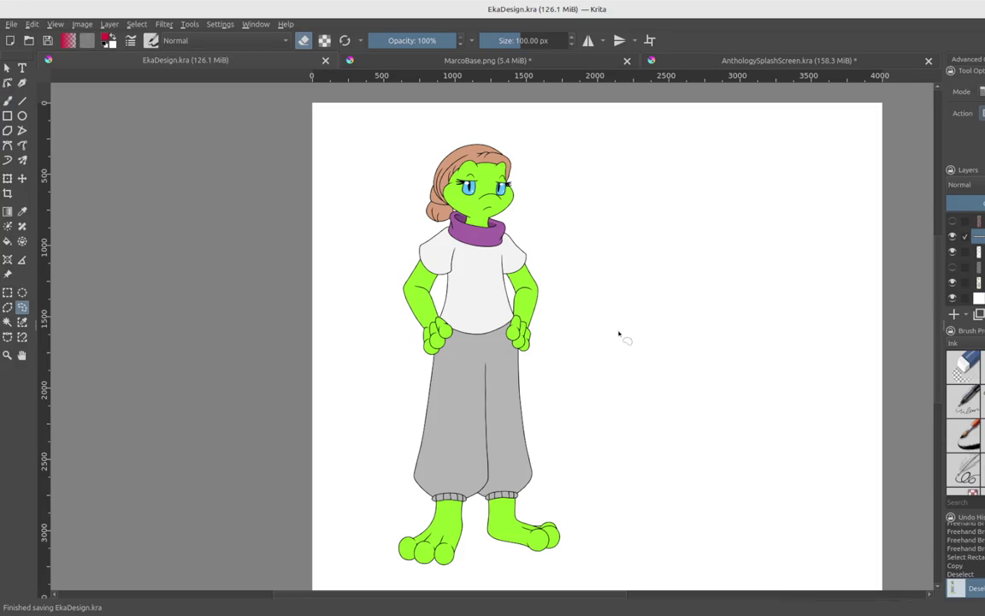